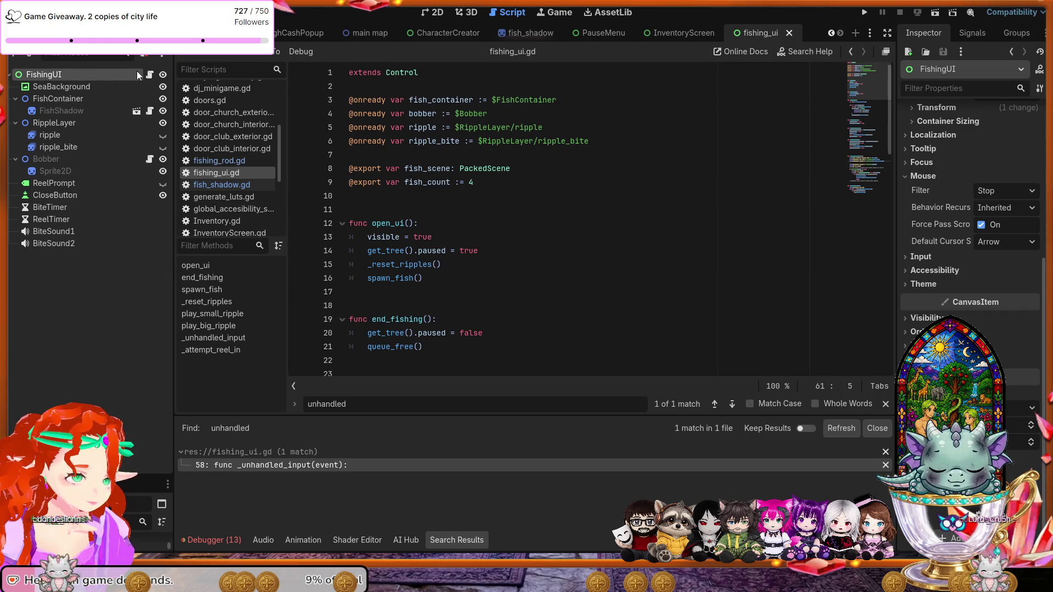
Step: Review FishingUI's script and Mouse properties in the Inspector, then save the fishing_ui scene
left_click(150, 74)
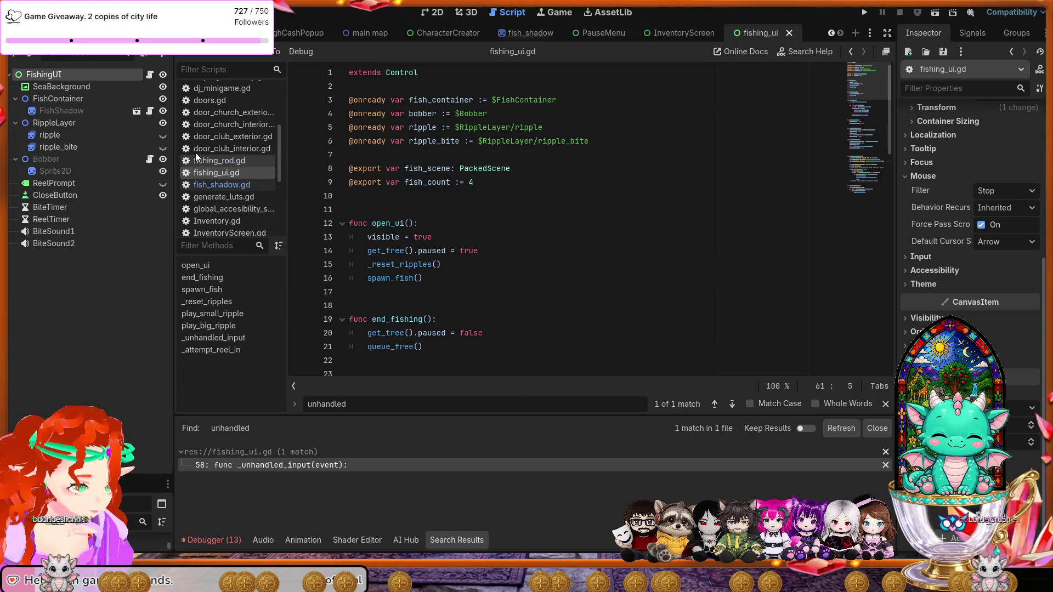
scroll(970, 219, "up", 2)
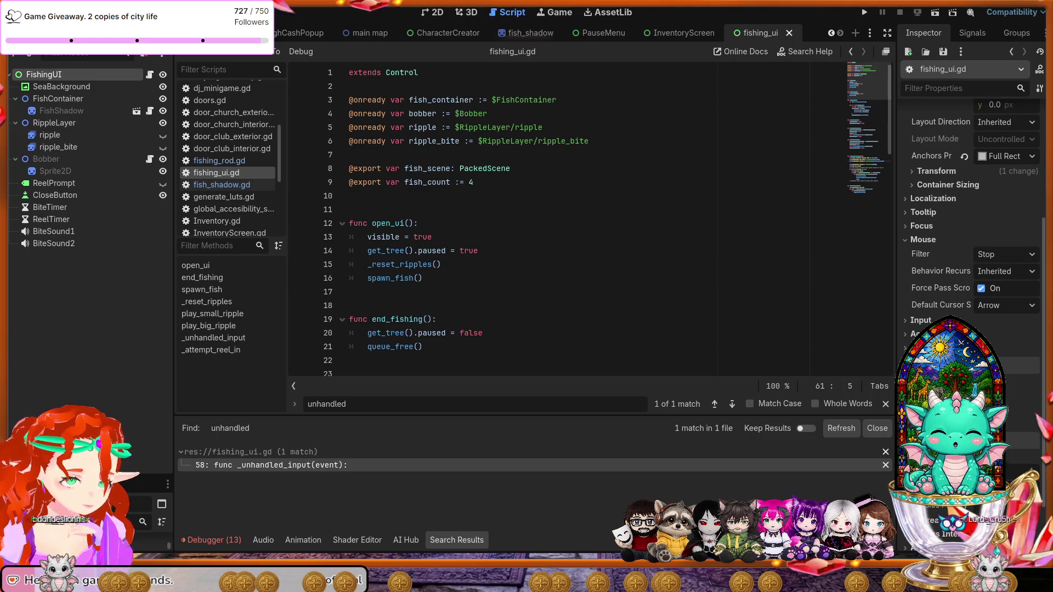
scroll(971, 220, "down", 2)
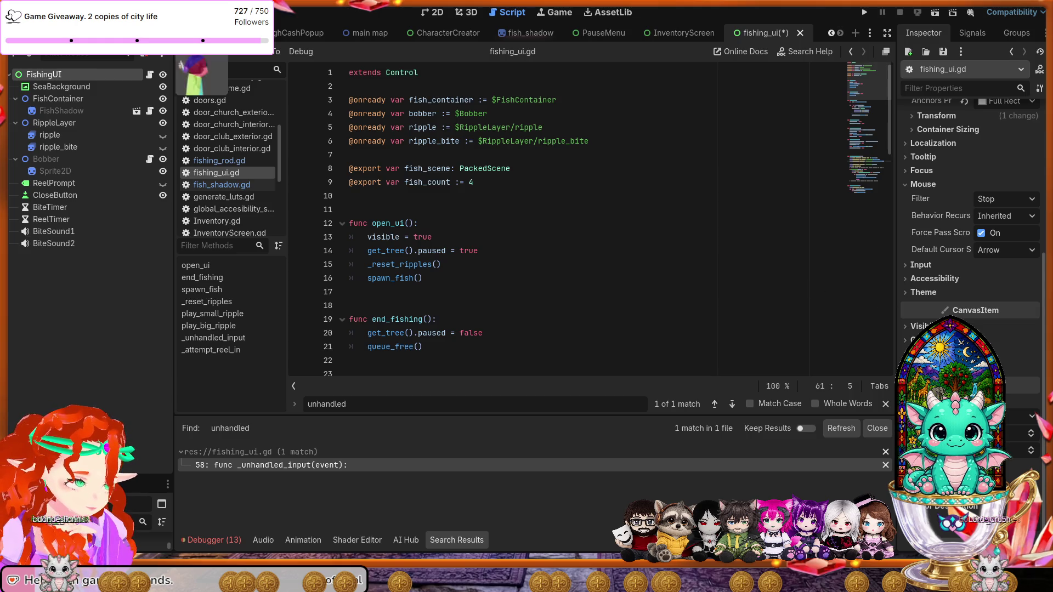
key("ctrl+s")
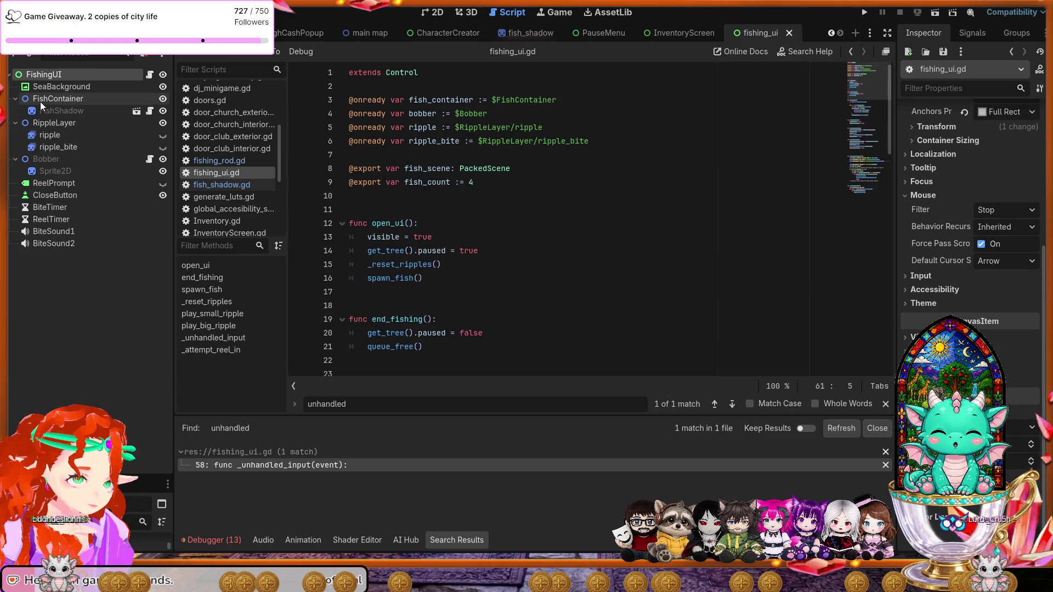
Step: Run the project and choose Ready? on the character creator to enter the fishing scene
left_click(864, 12)
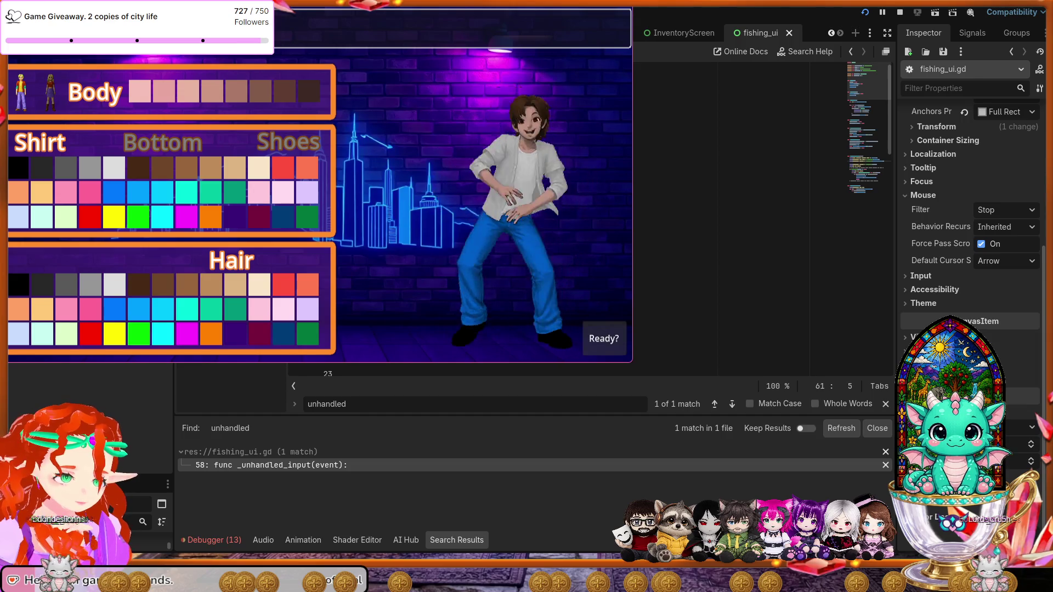
left_click(603, 339)
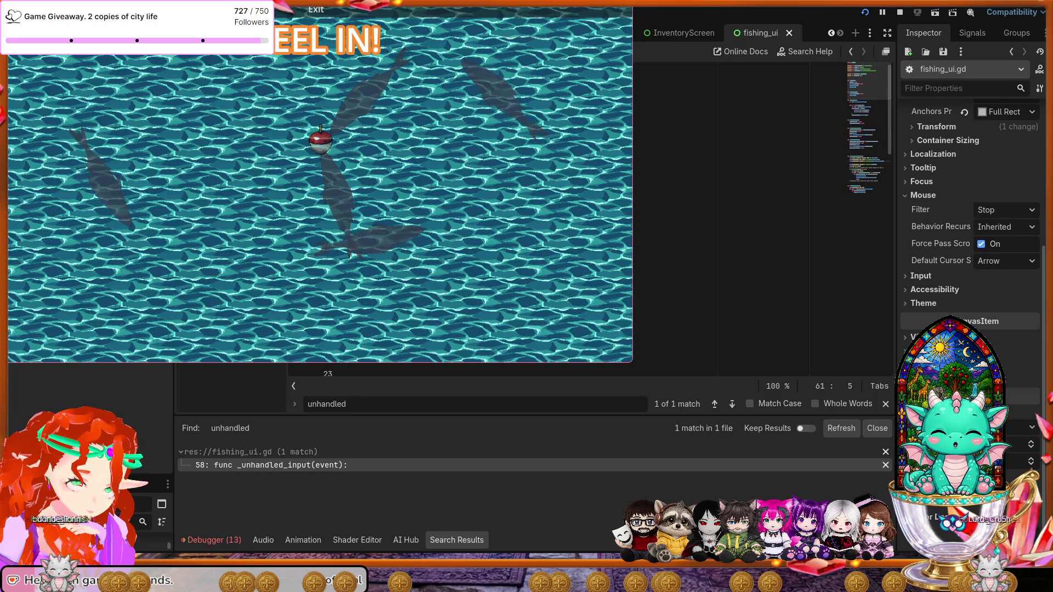
Step: Play-test the fishing game full screen with F11, then stop it with F8
key("F11")
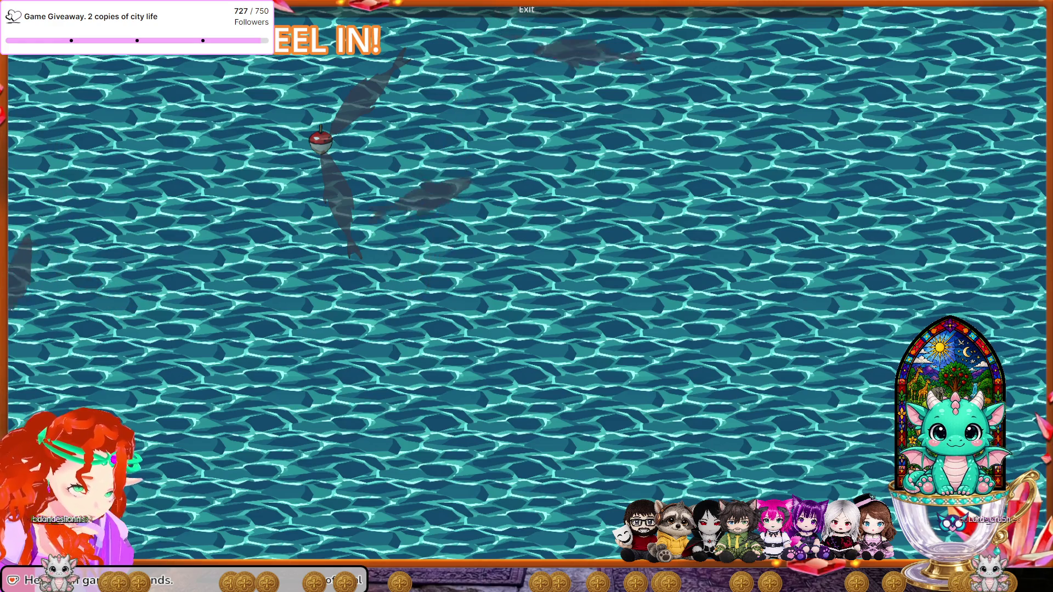
key("F8")
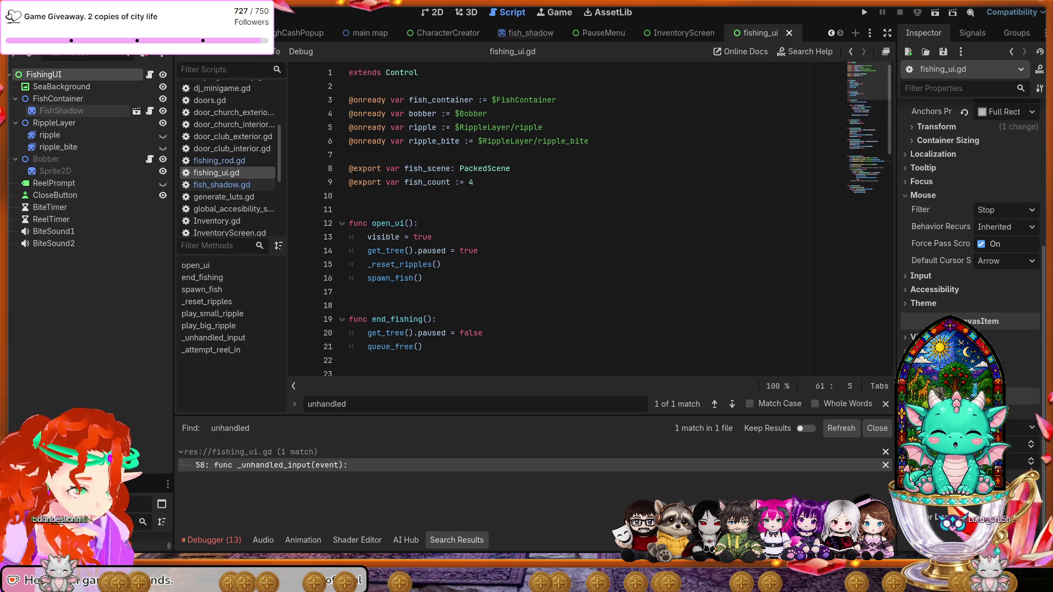
Step: Inspect RippleLayer, FishContainer, FishShadow, ripple and ripple_bite, ending on SeaBackground's properties
left_click(49, 123)
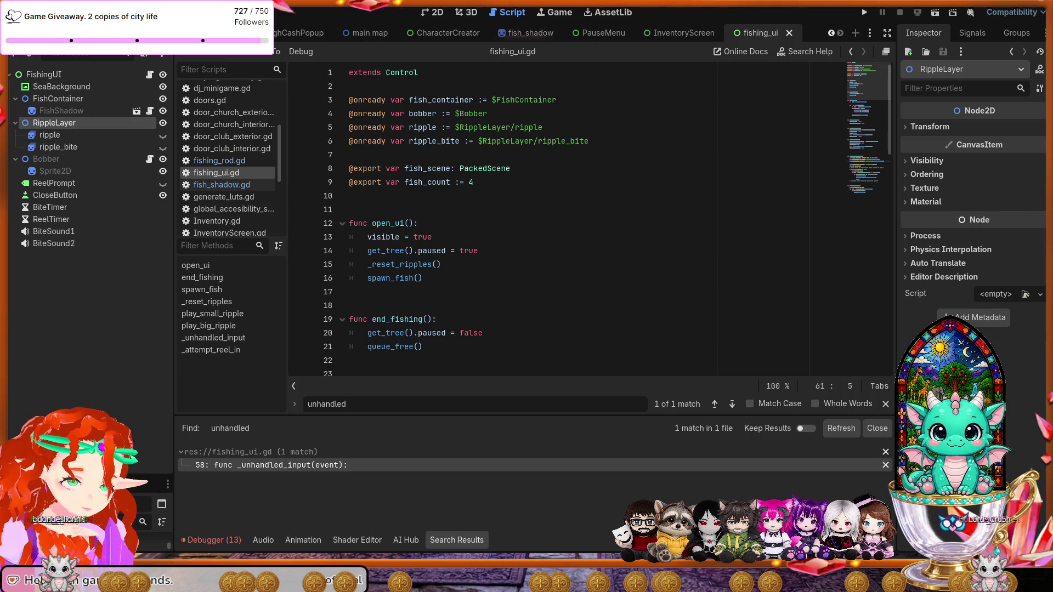
left_click(916, 236)
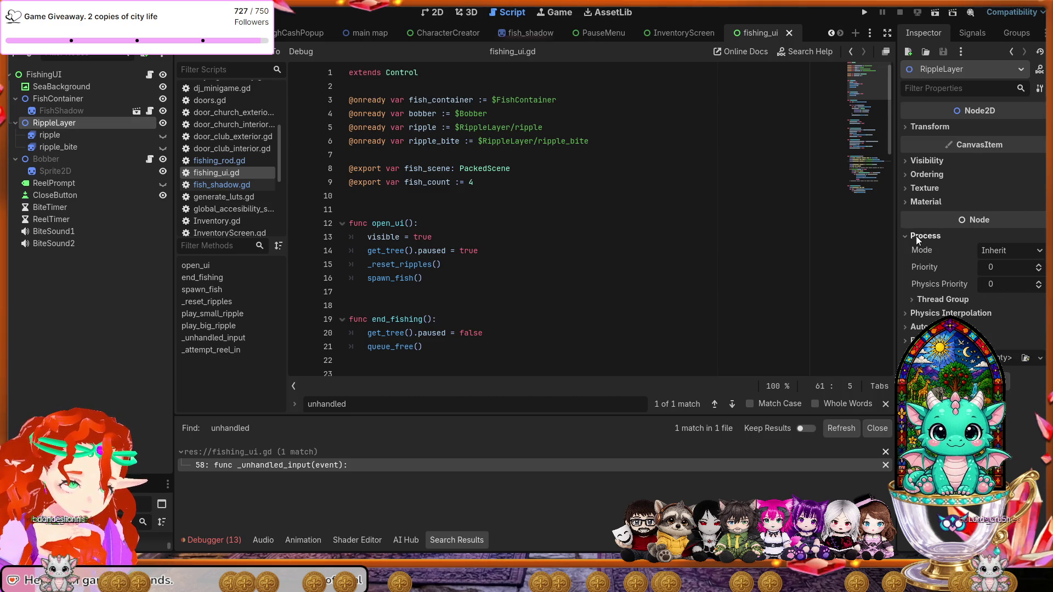
left_click(56, 97)
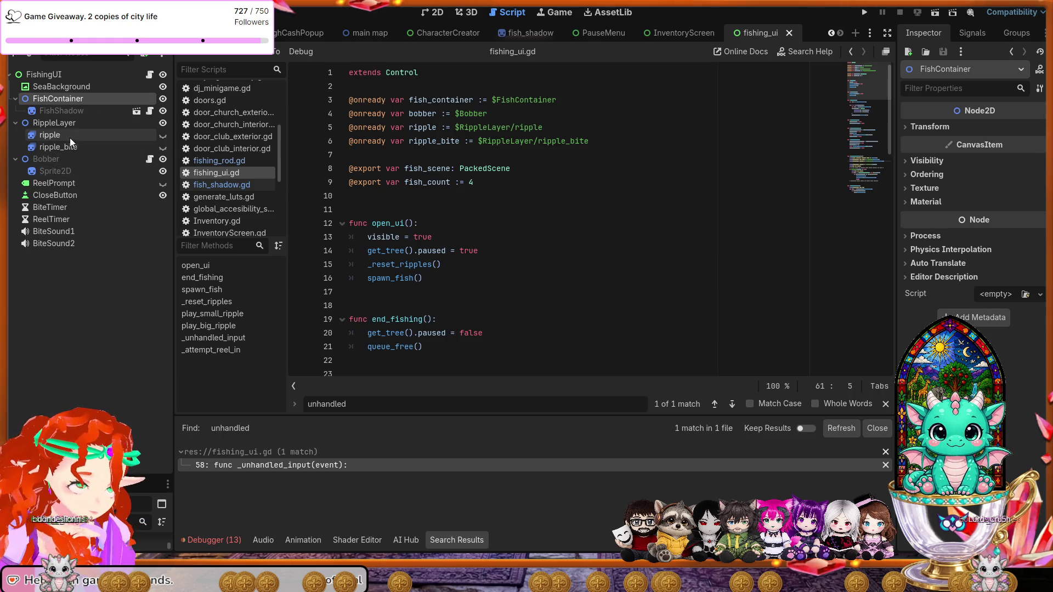
left_click(62, 123)
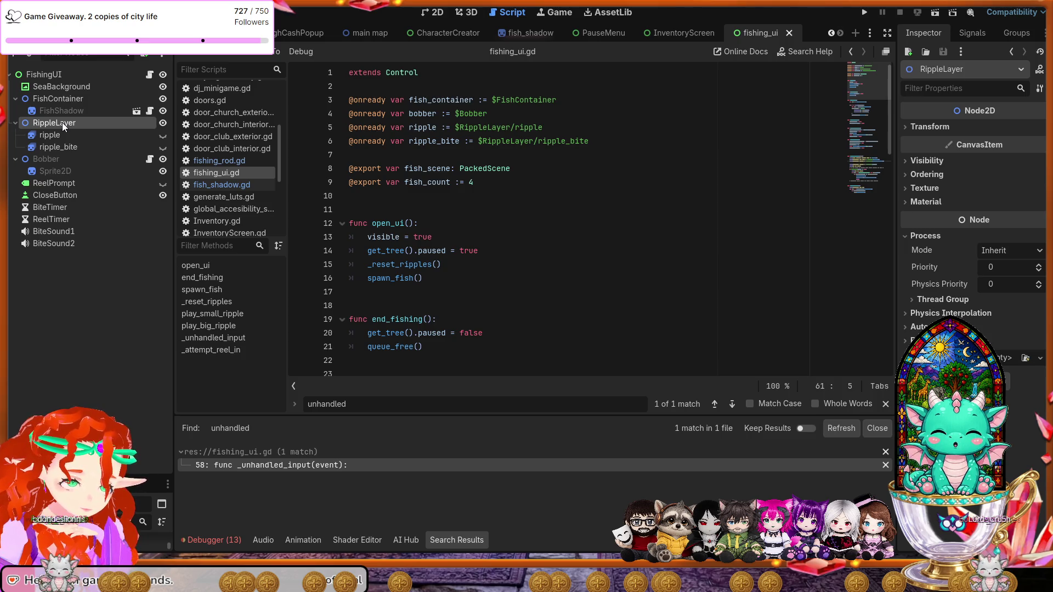
left_click(63, 109)
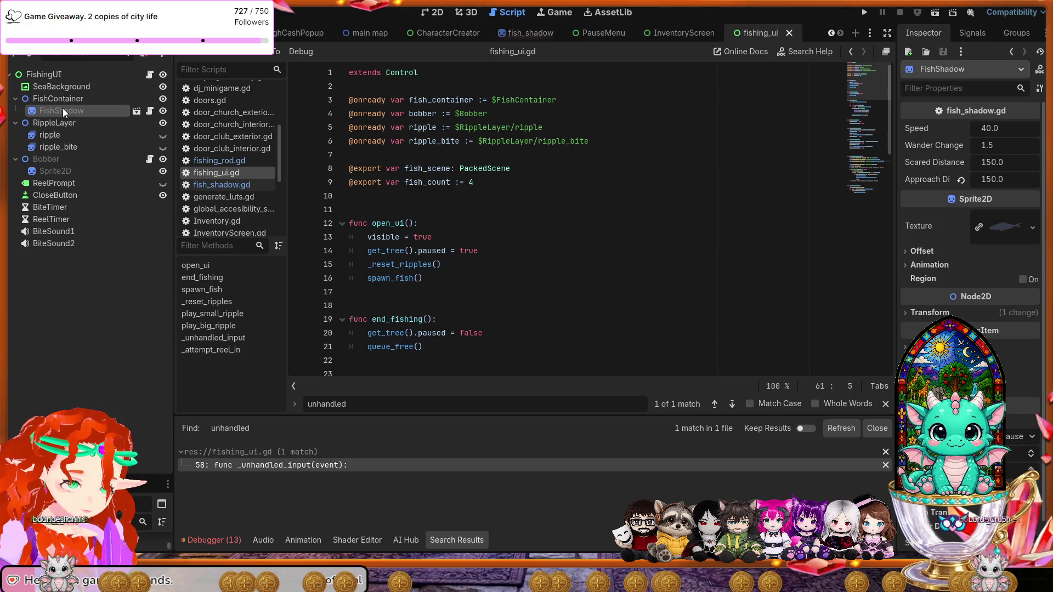
left_click(54, 135)
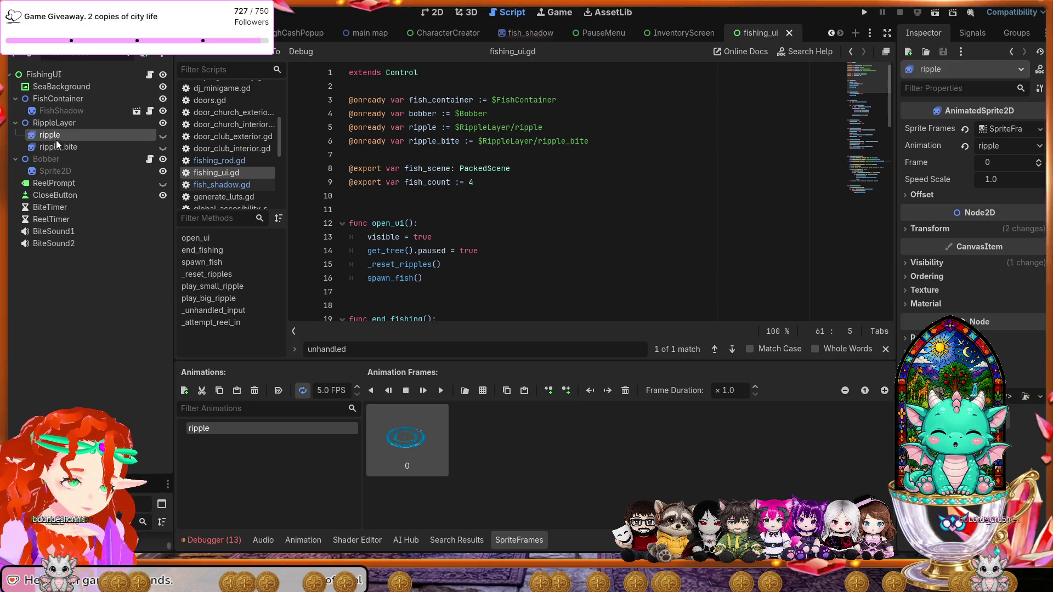
left_click(58, 146)
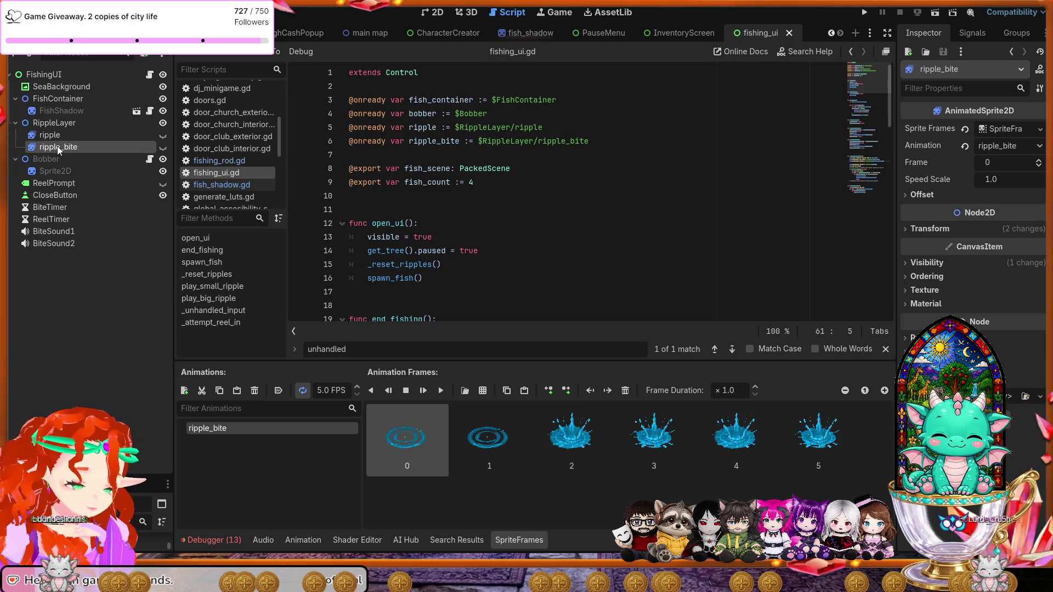
left_click(50, 85)
scroll(971, 220, "down", 5)
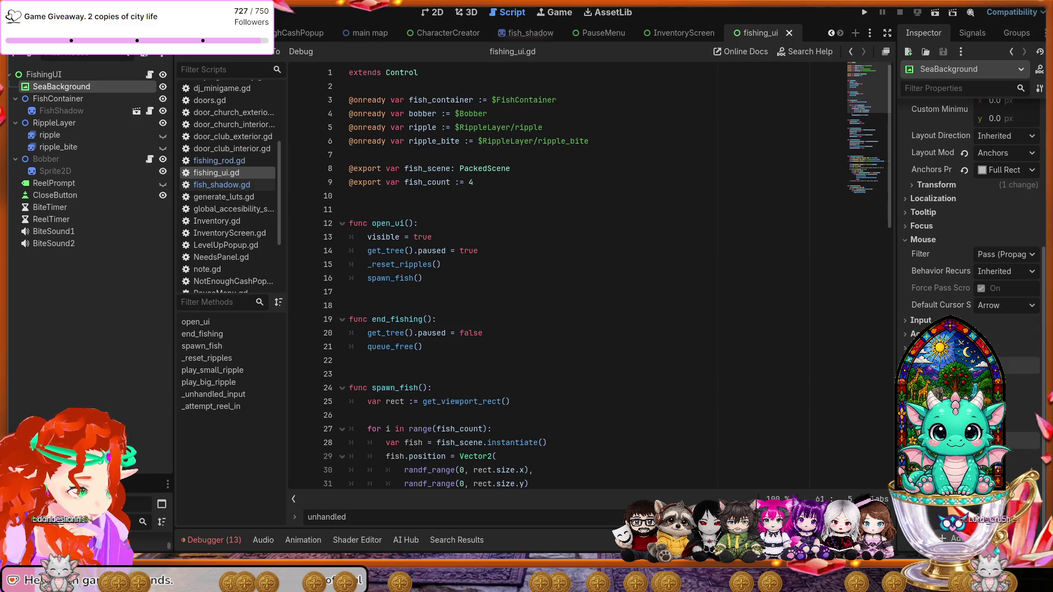
Step: Set SeaBackground's mouse filter to Ignore, check FishShadow's script values, and run the project
left_click(1022, 256)
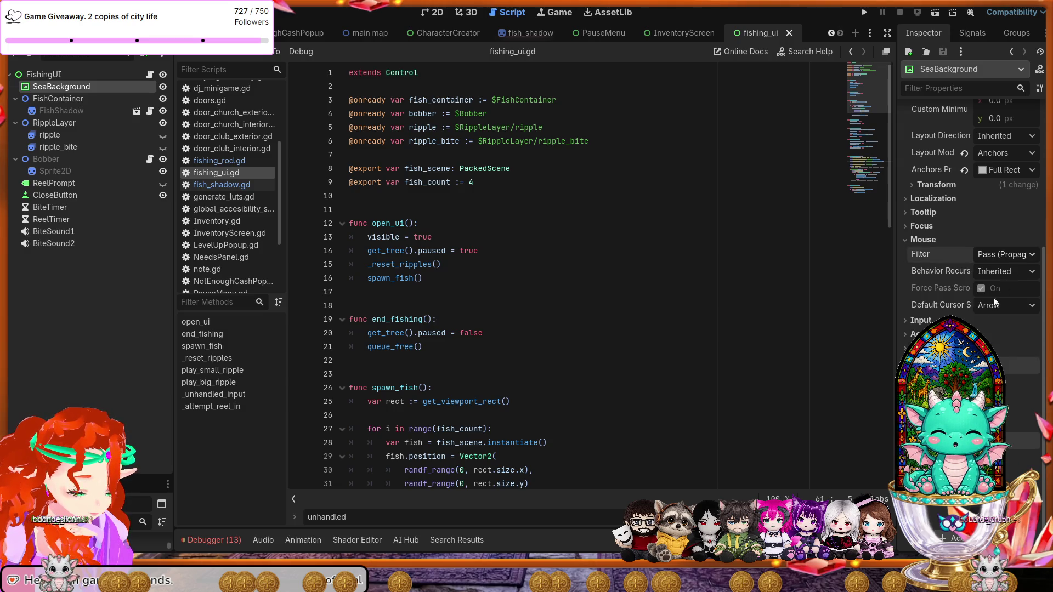
left_click(981, 299)
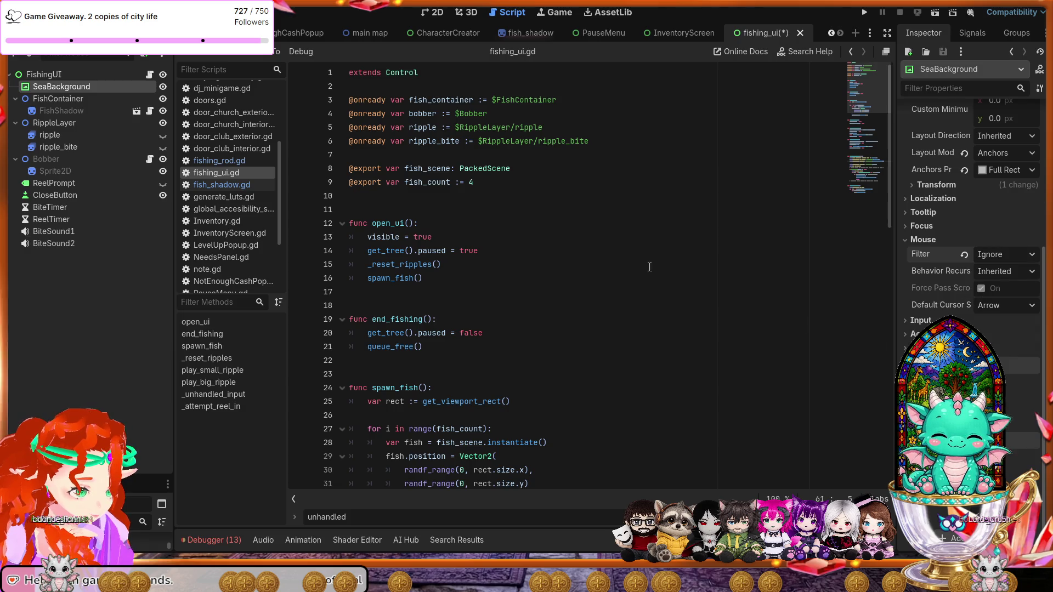
left_click(77, 100)
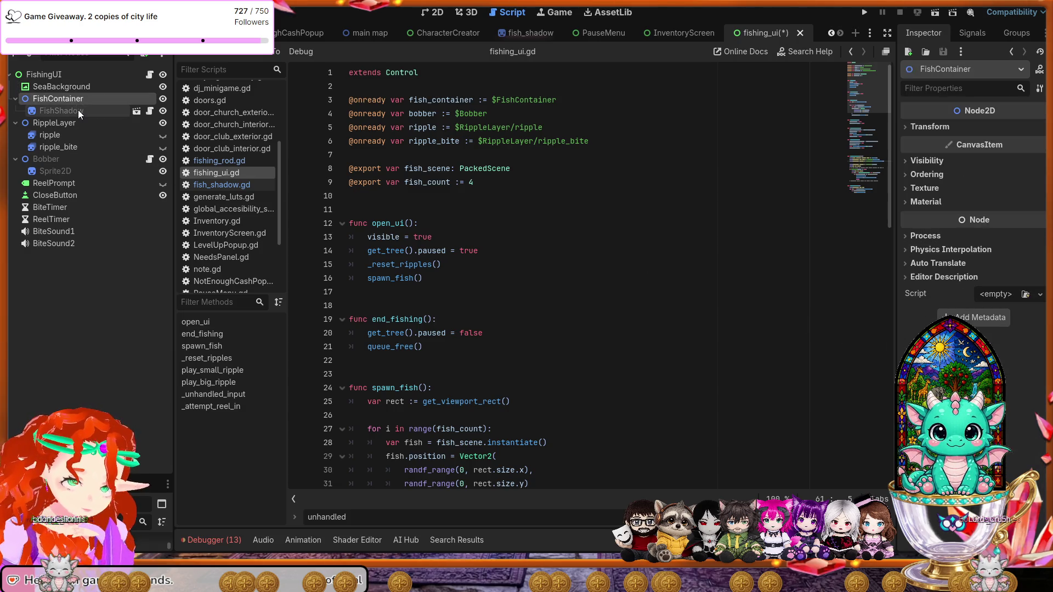
left_click(78, 109)
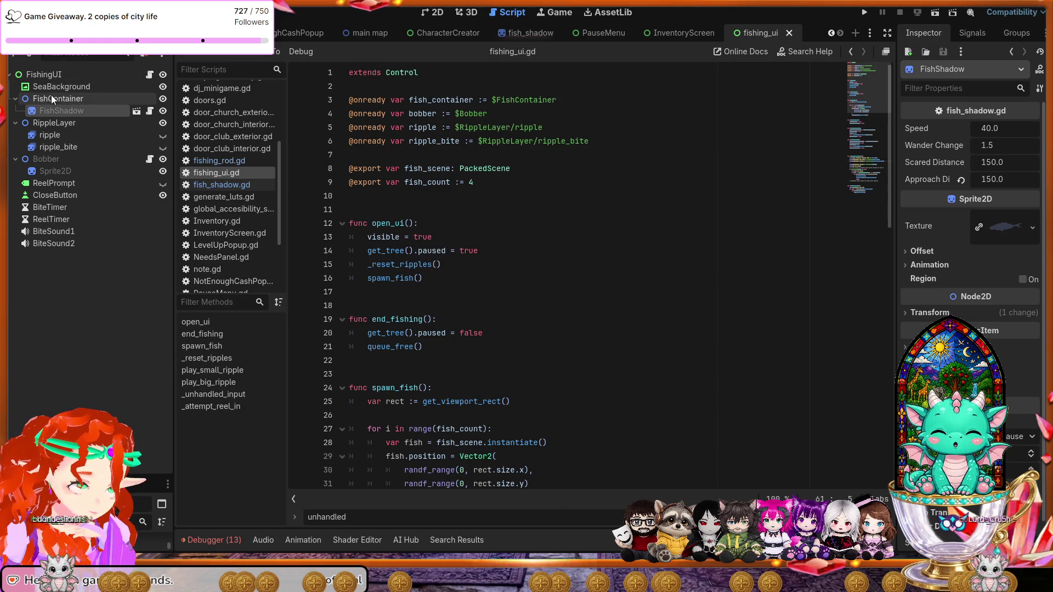
left_click(864, 12)
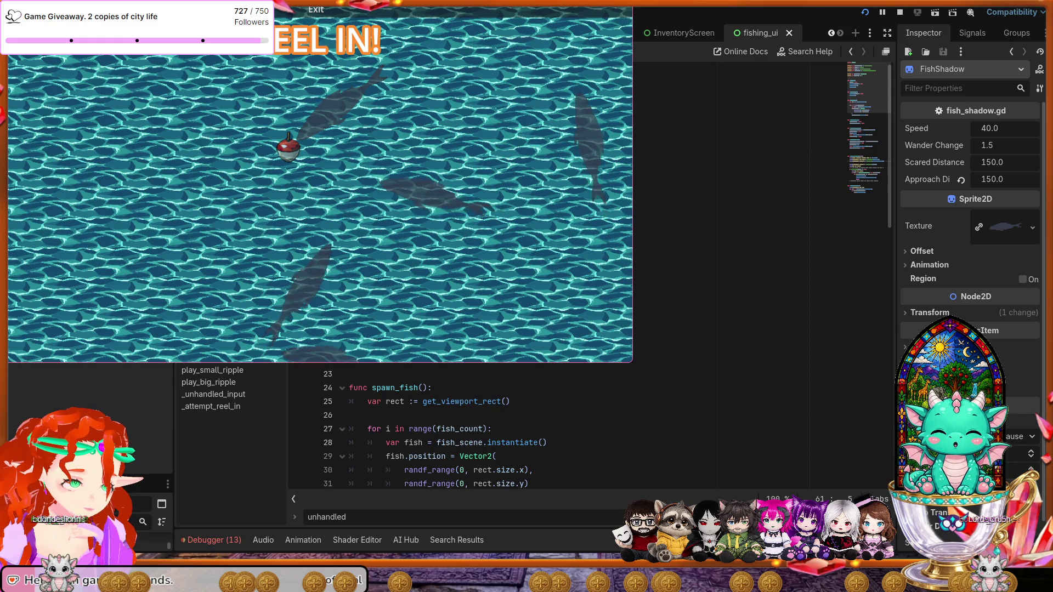
key("F8")
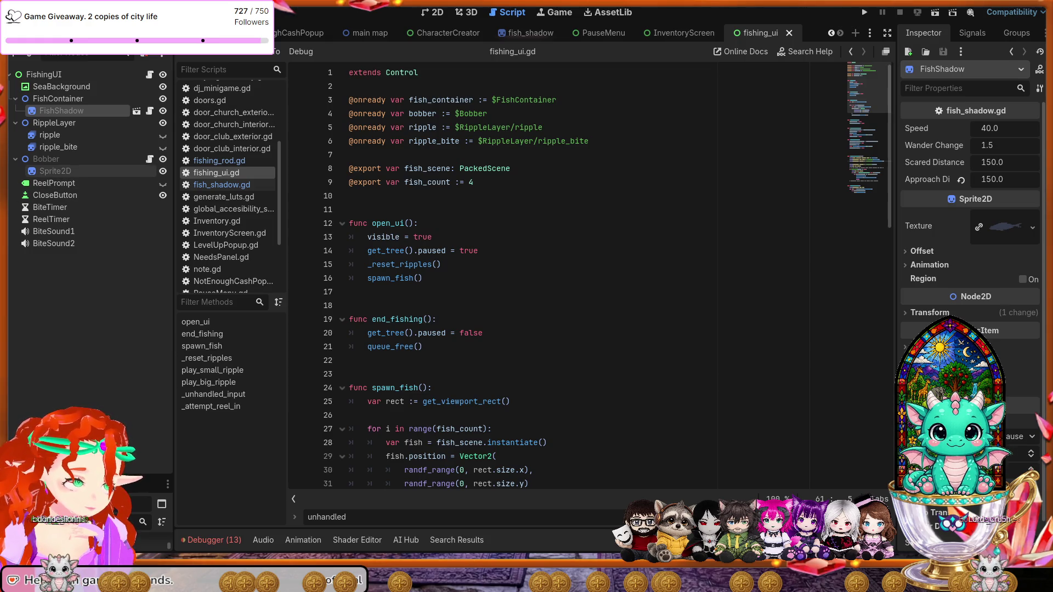
Step: Inspect the bobber's Sprite2D, scrolling through its bobber texture and 0.481 scale settings
left_click(54, 171)
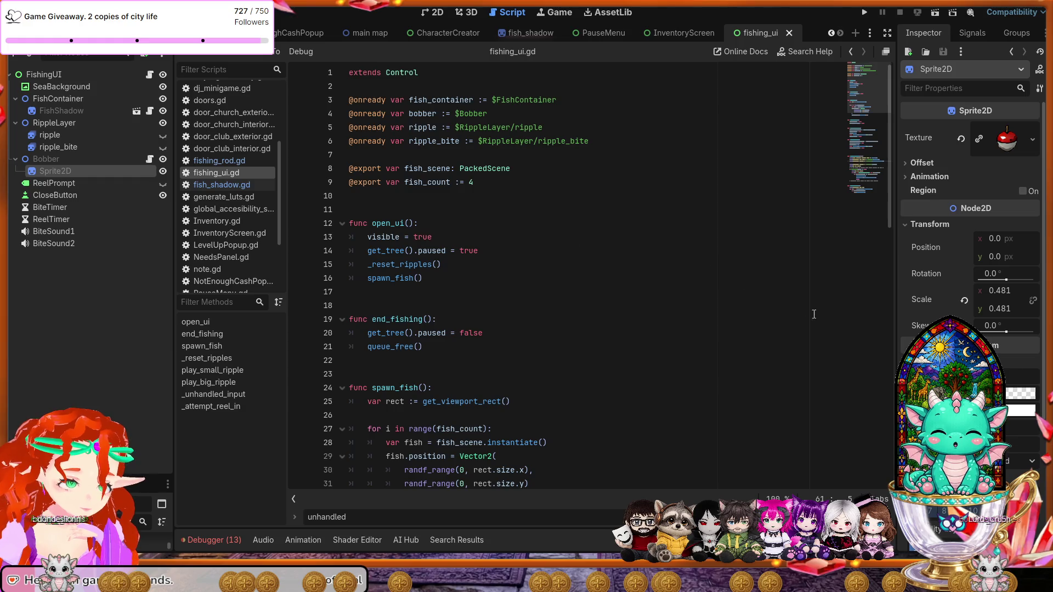
scroll(970, 247, "down", 3)
scroll(970, 247, "down", 2)
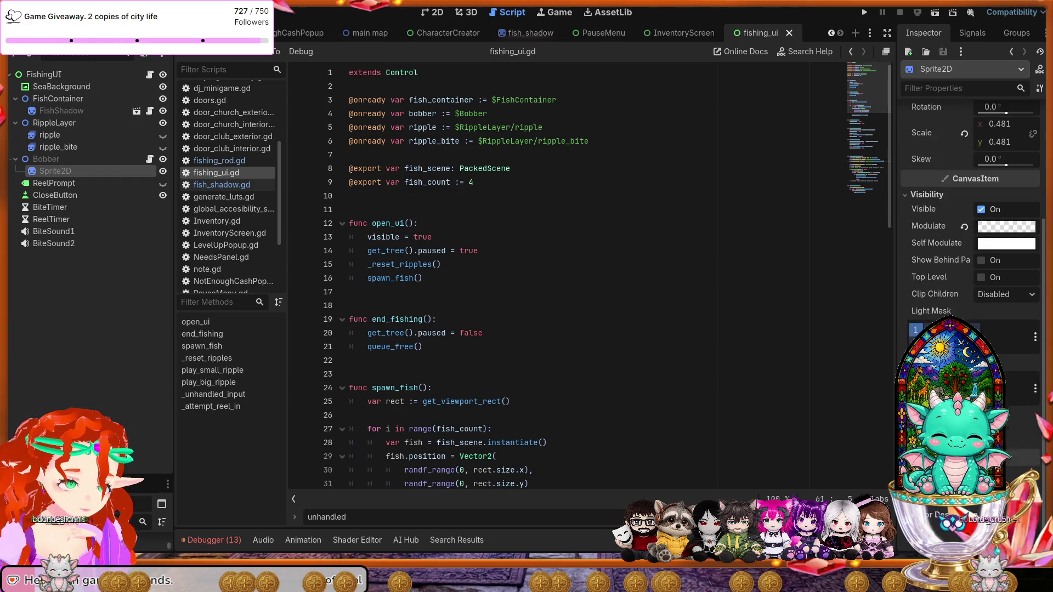
scroll(970, 247, "up", 2)
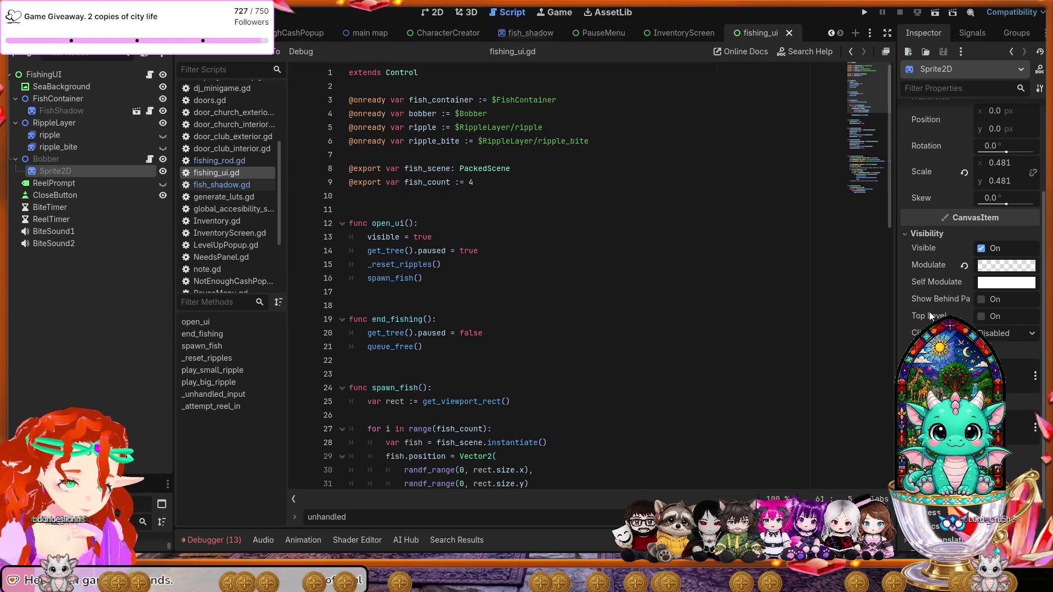
scroll(929, 312, "up", 2)
scroll(927, 309, "up", 2)
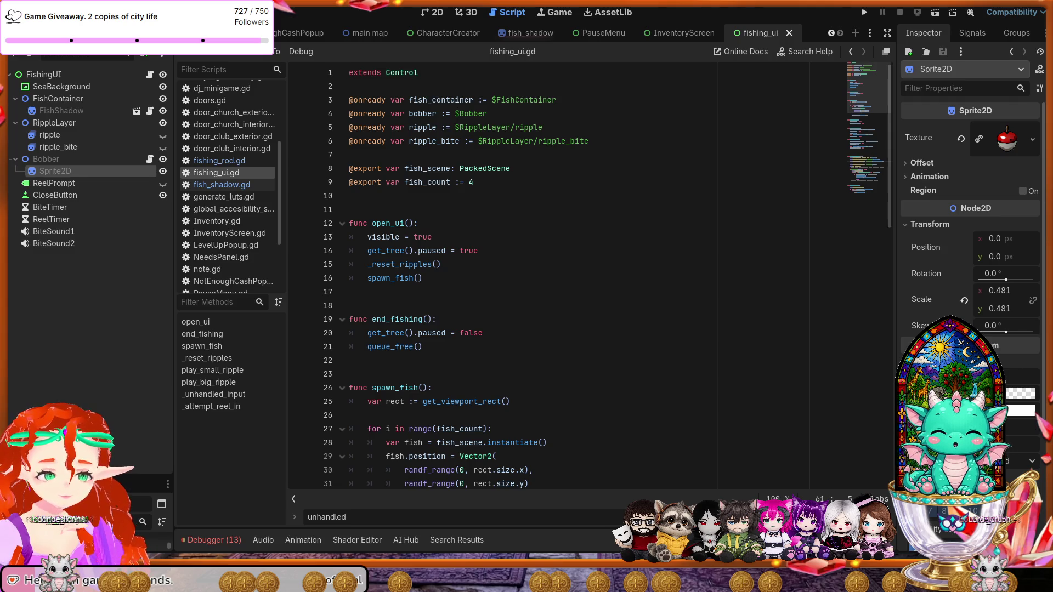
Step: Inspect the ReelPrompt, BiteSound1, ReelTimer, BiteTimer and CloseButton nodes' properties
left_click(73, 183)
left_click(53, 232)
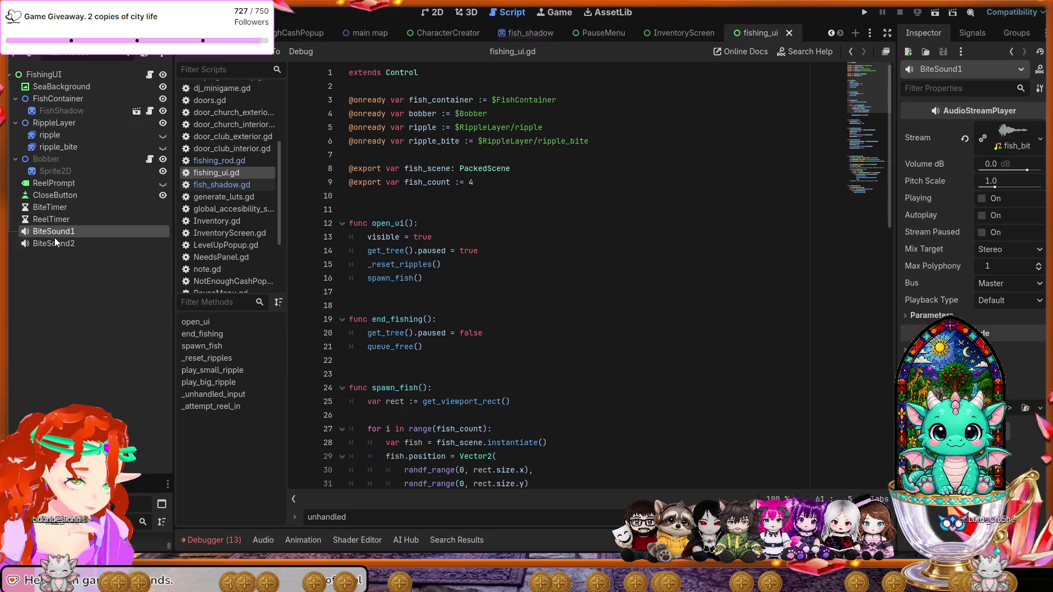
left_click(54, 219)
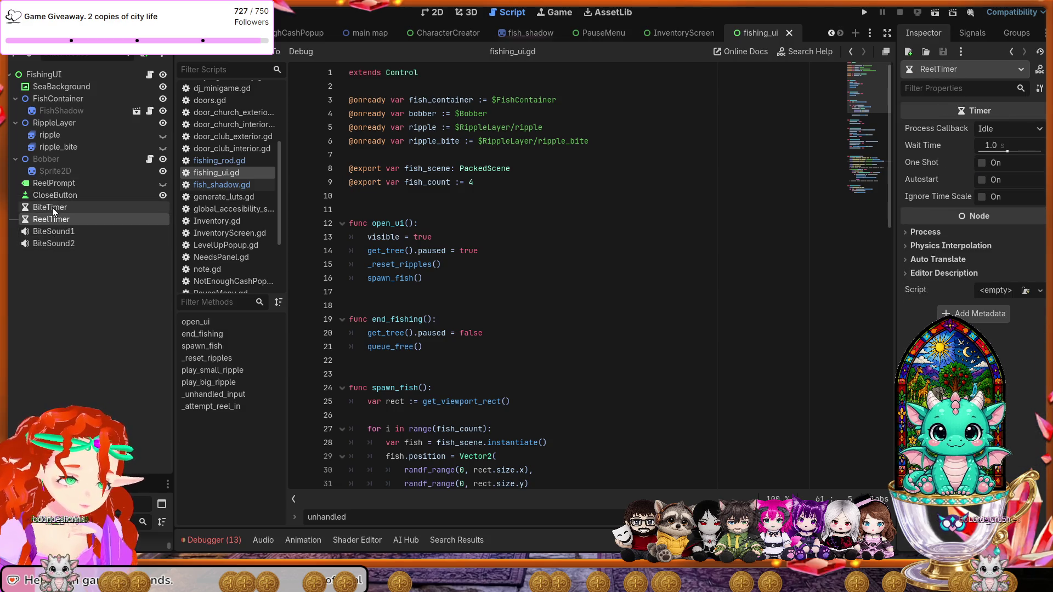
left_click(51, 207)
left_click(51, 196)
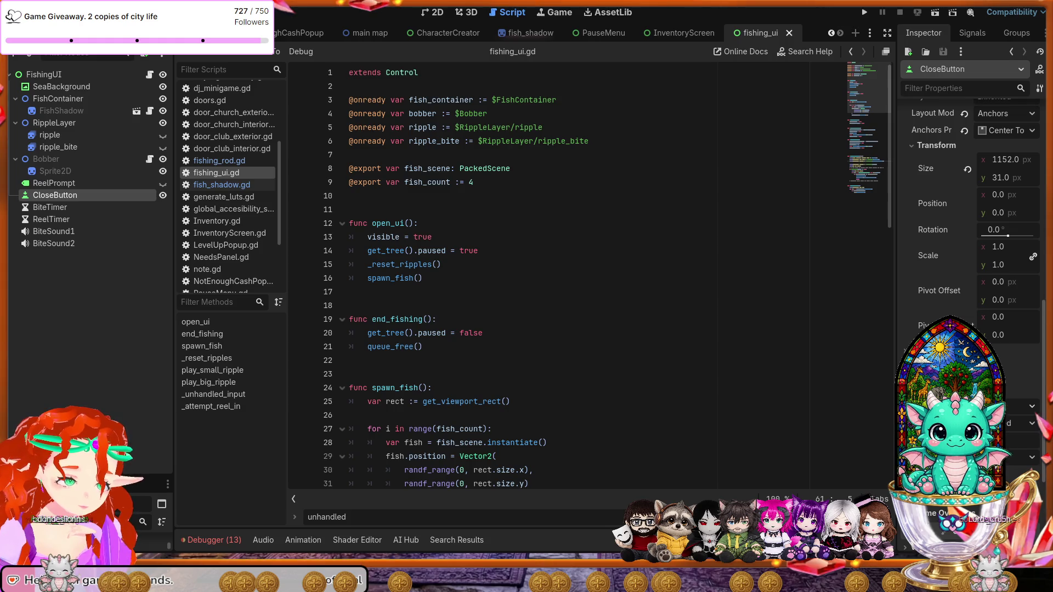
left_click(68, 181)
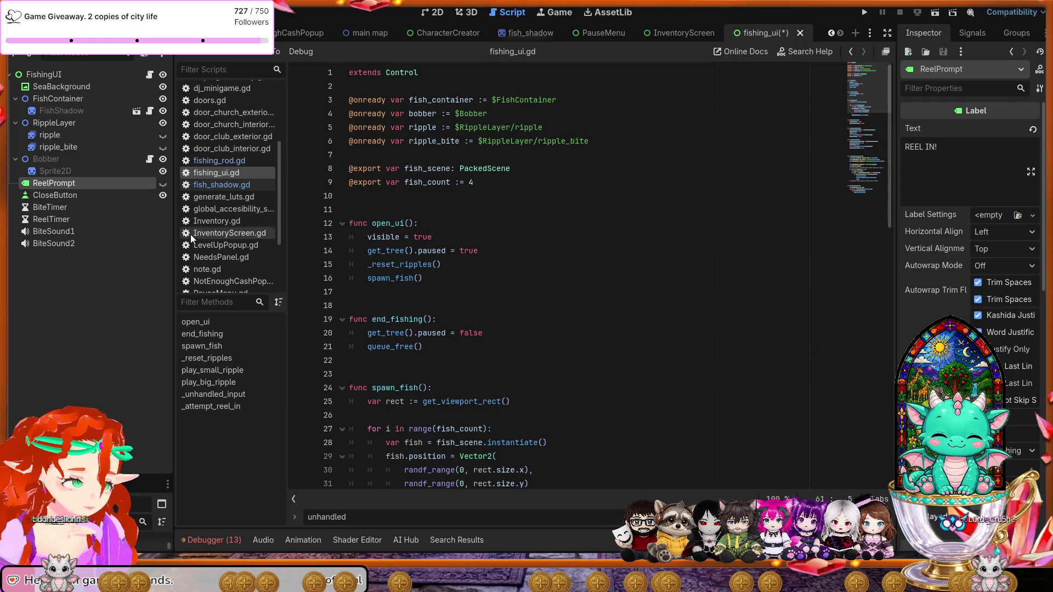
left_click(54, 193)
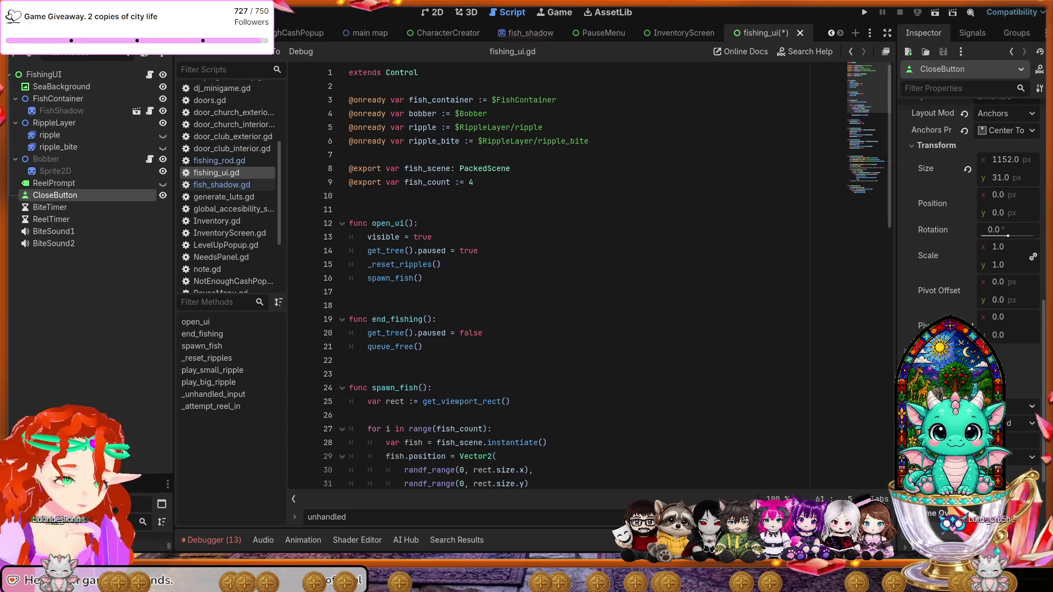
left_click(61, 185)
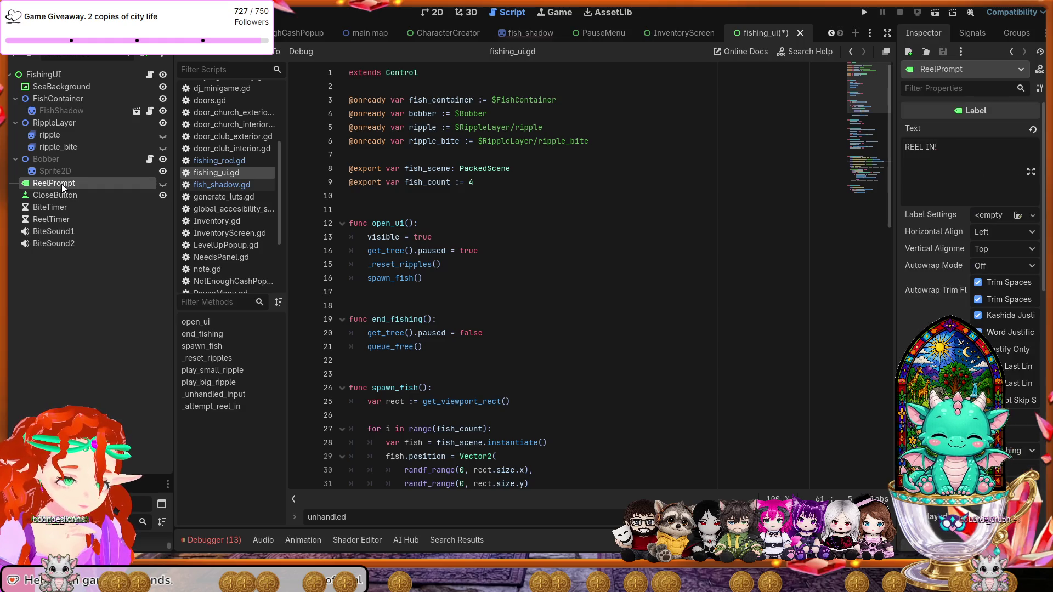
scroll(970, 220, "down", 5)
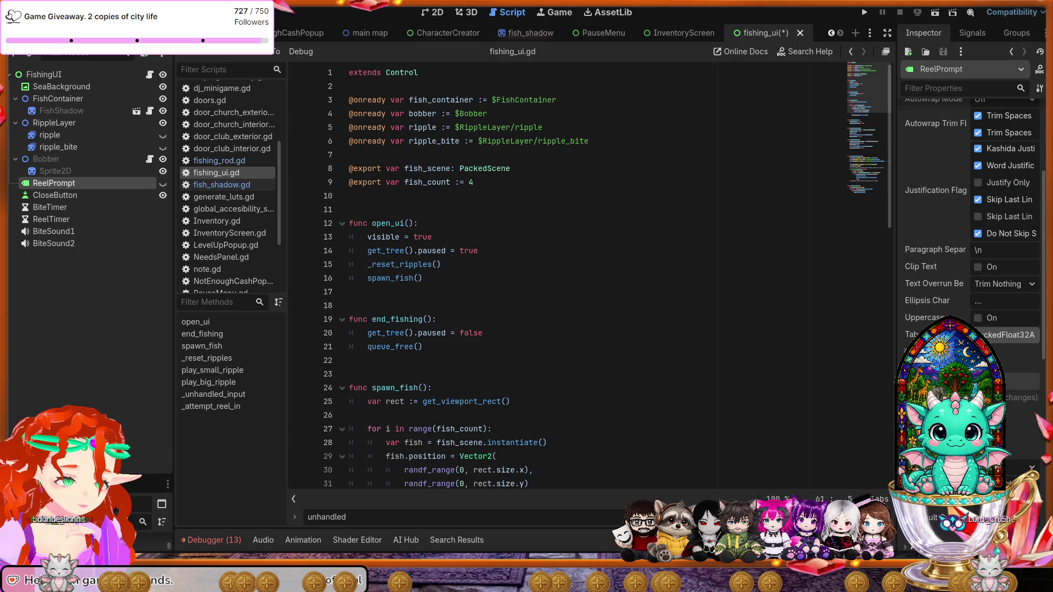
scroll(971, 220, "down", 2)
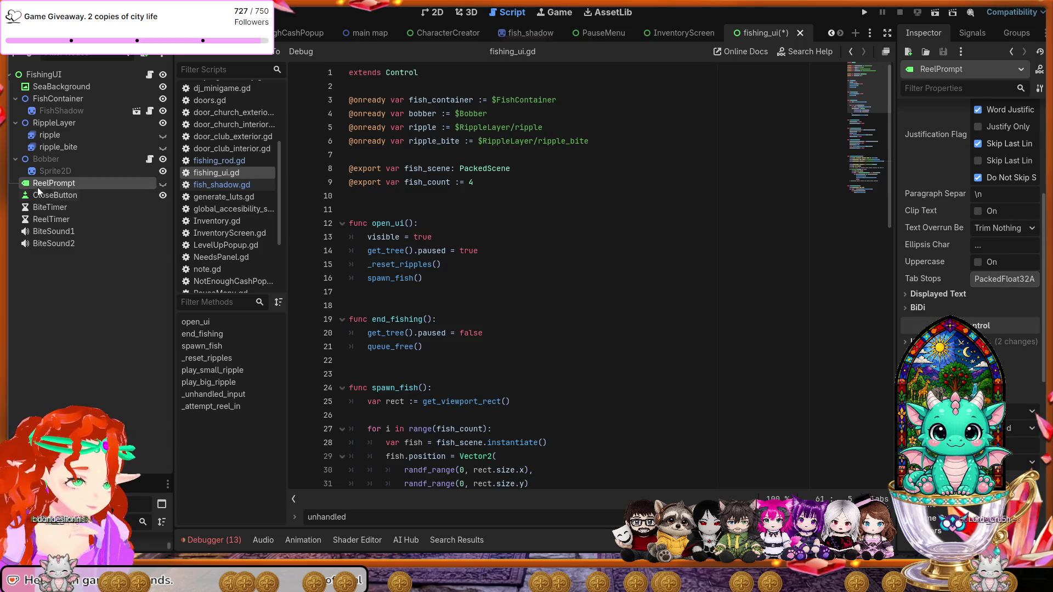
Step: Check the bobber Sprite2D, Bobber script, ripple_bite and ripple frames, ending on RippleLayer
left_click(42, 172)
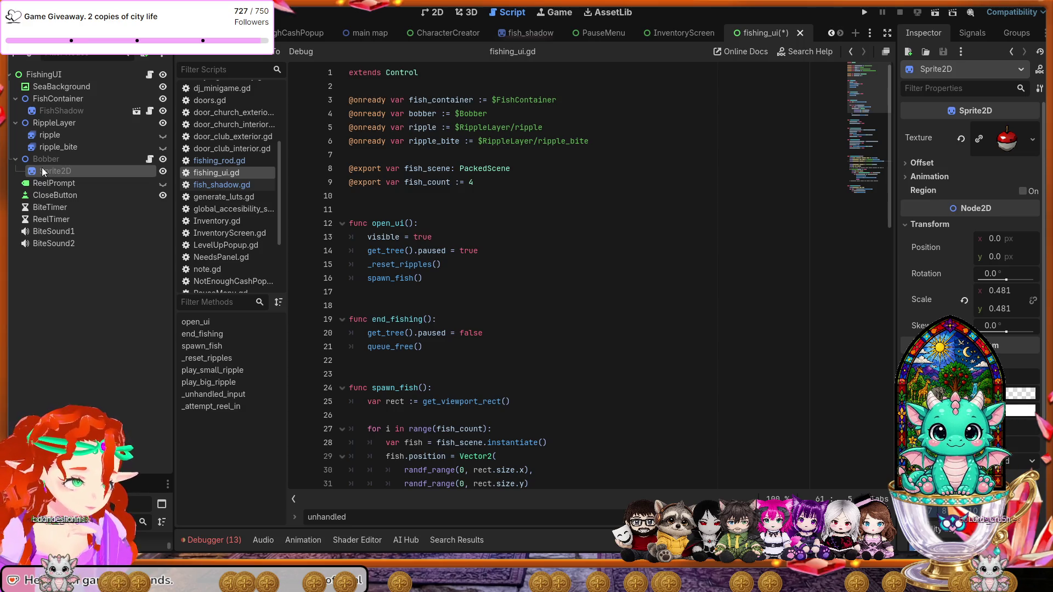
left_click(39, 159)
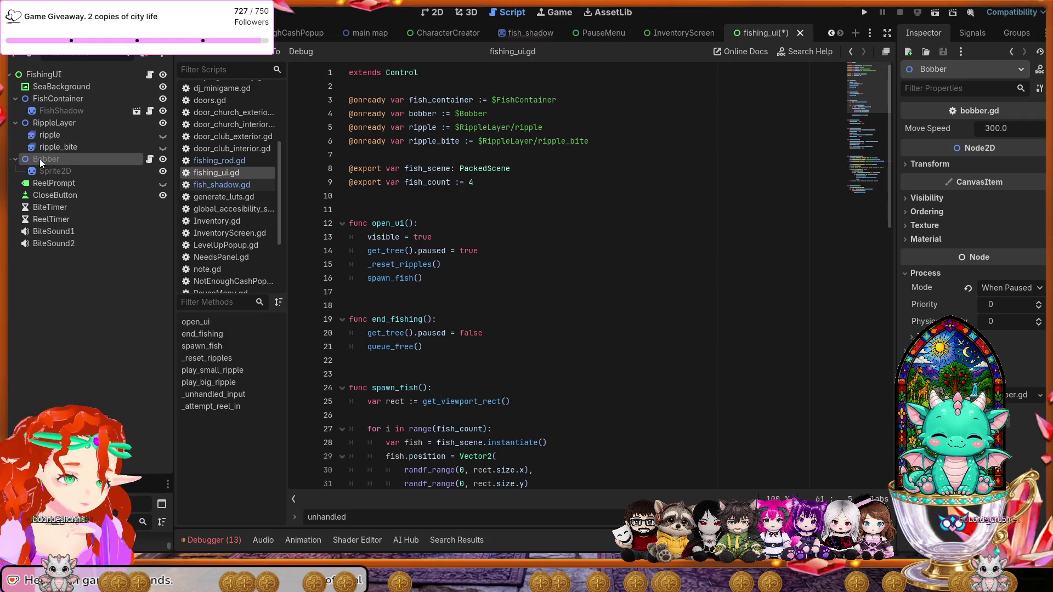
left_click(54, 147)
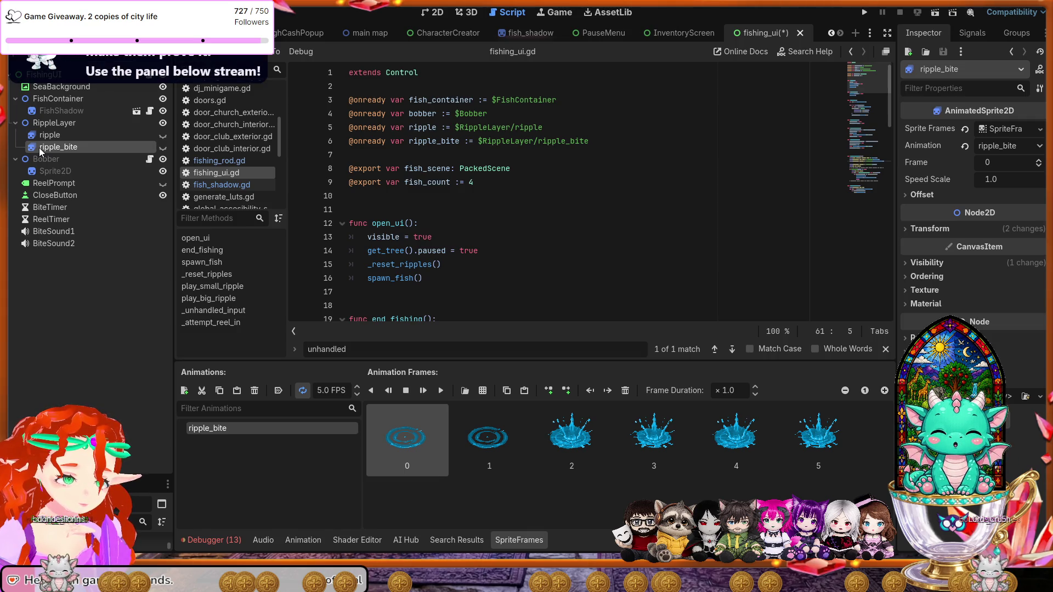
left_click(38, 138)
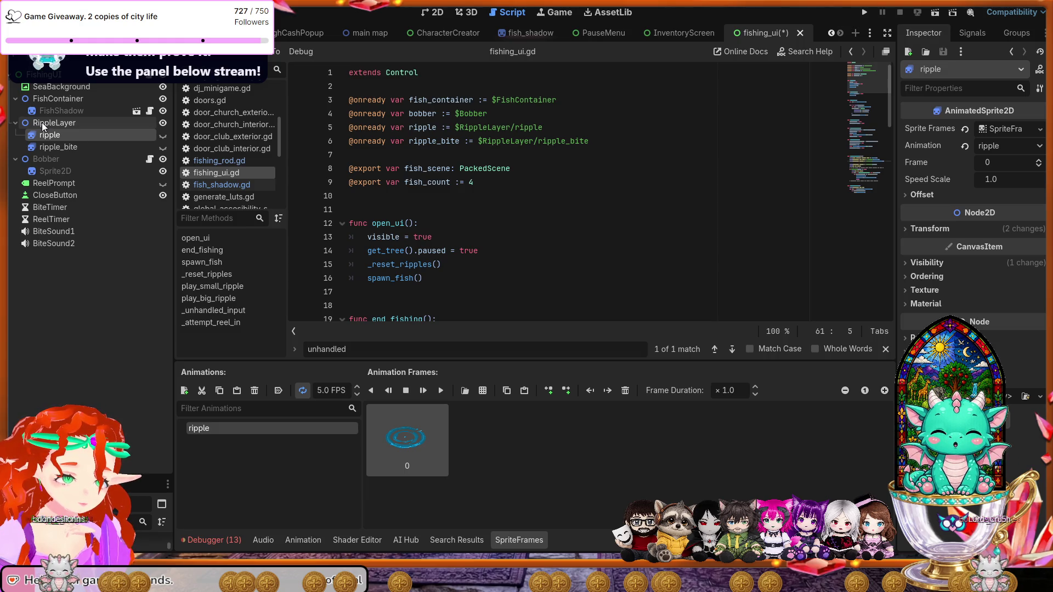
left_click(42, 122)
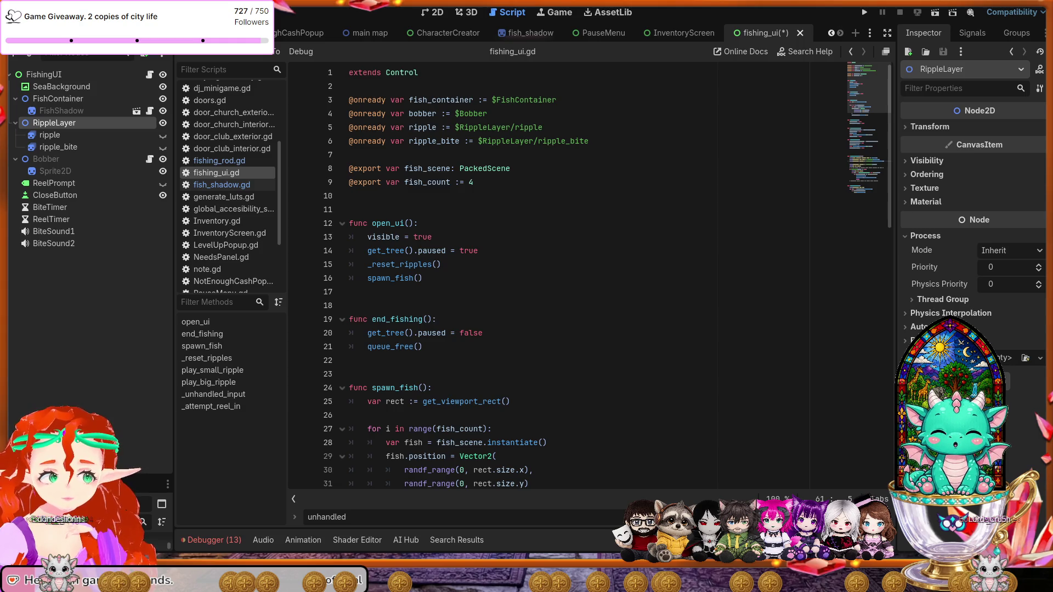
Step: Select FishingUI and view its Layout and Mouse sections, showing mouse filter Stop
left_click(48, 75)
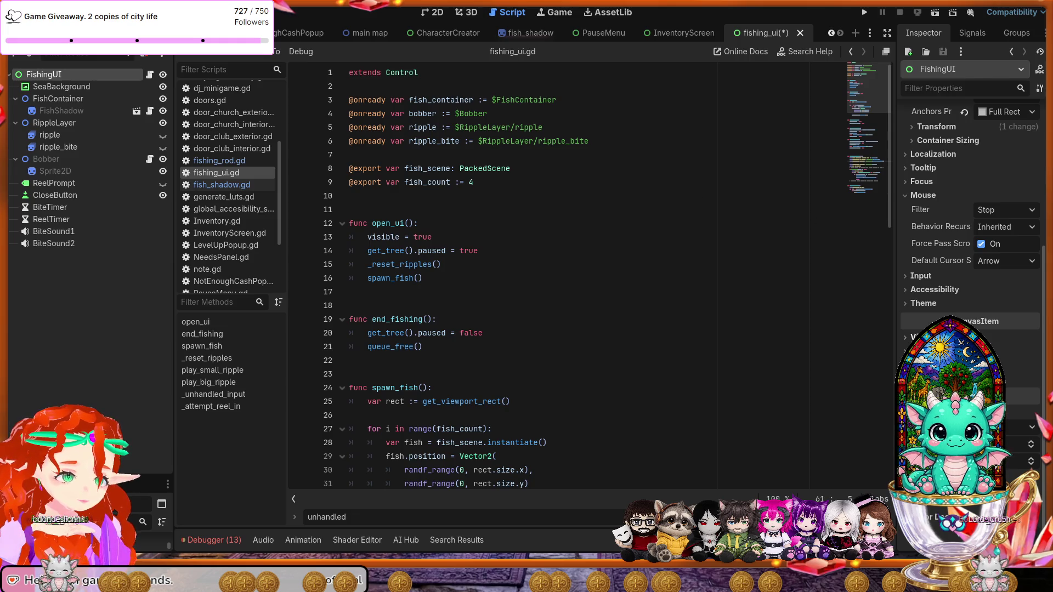
scroll(971, 219, "down", 1)
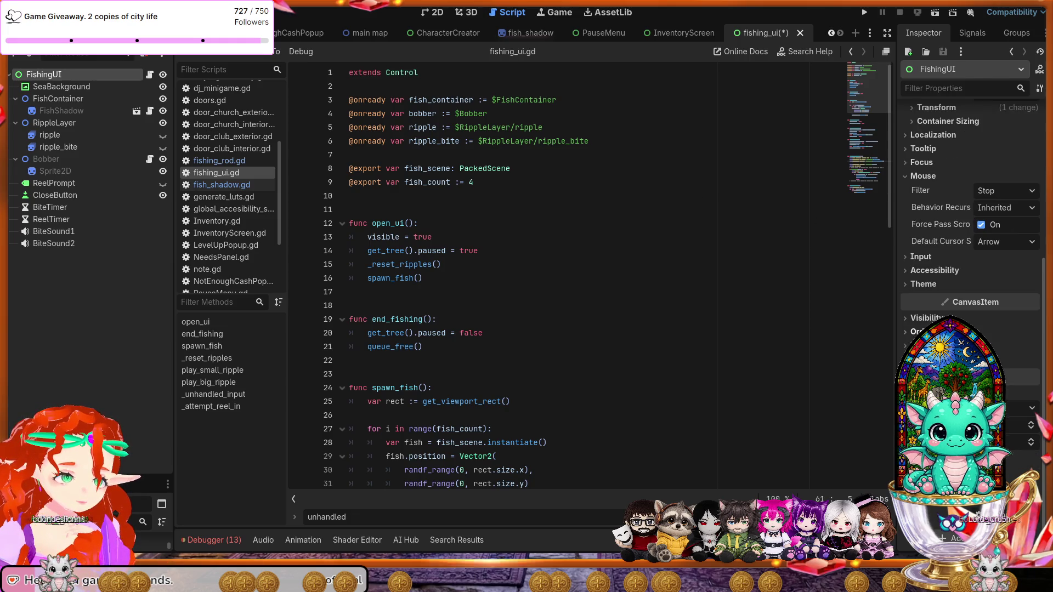
scroll(985, 212, "up", 3)
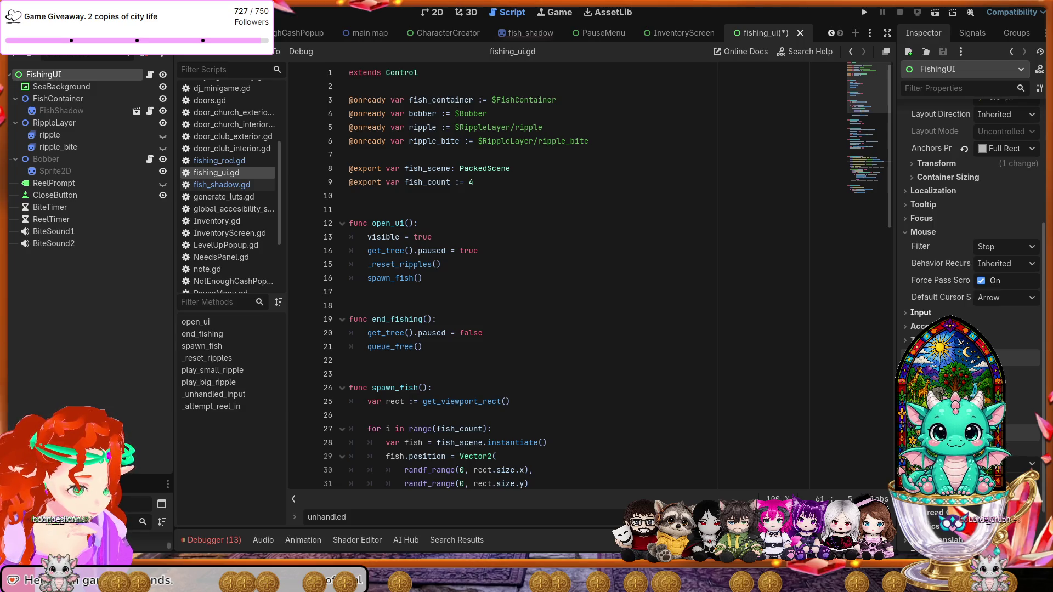
Step: Replace line 64's print with print("CLICK RECEIVED"), save fishing_ui.gd, and launch the game
scroll(589, 274, "down", 4)
scroll(589, 279, "down", 9)
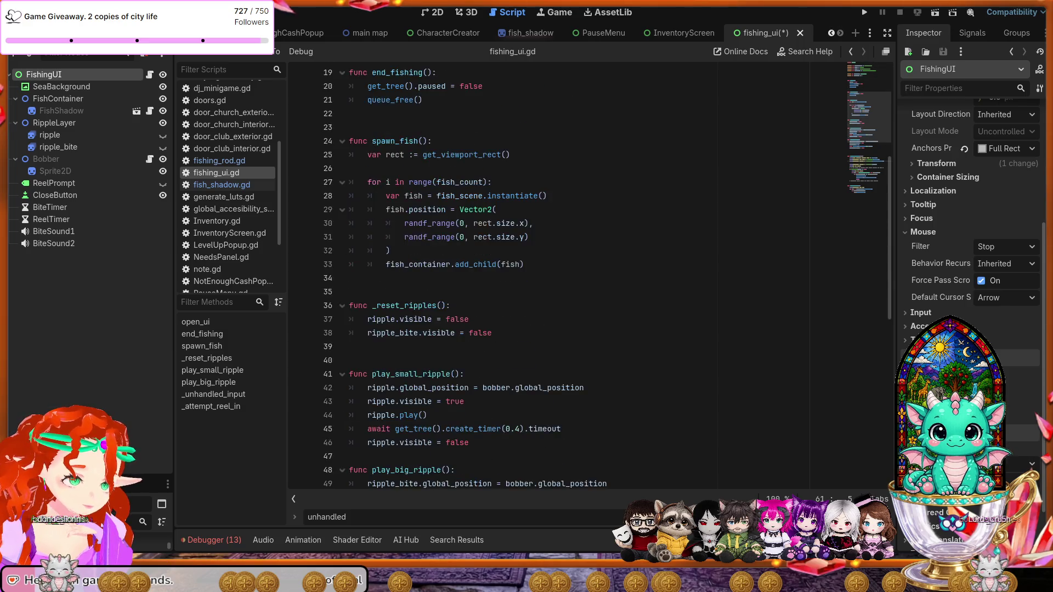
scroll(589, 278, "down", 1)
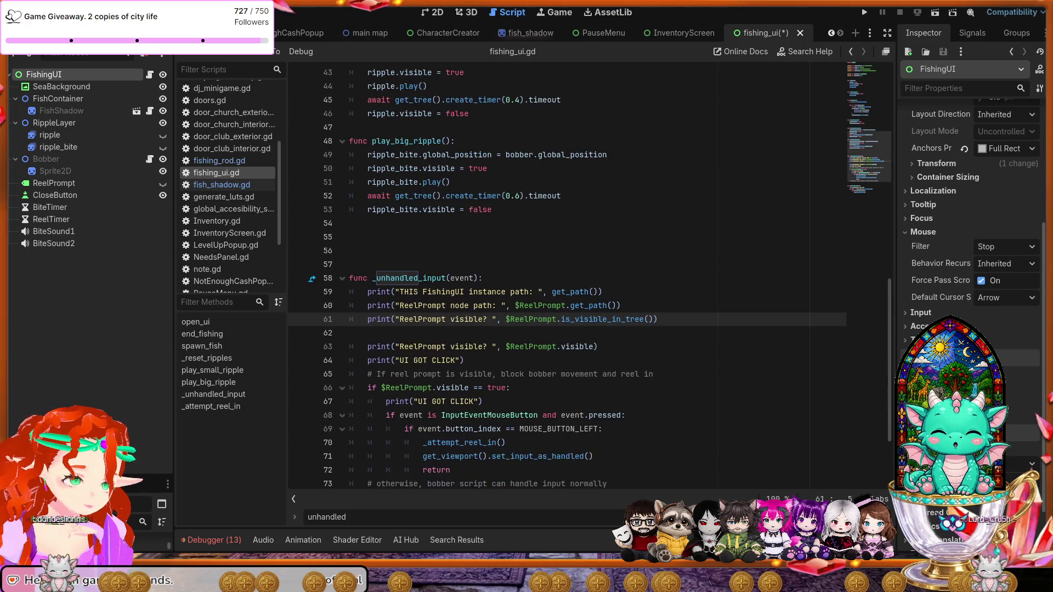
scroll(589, 278, "down", 1)
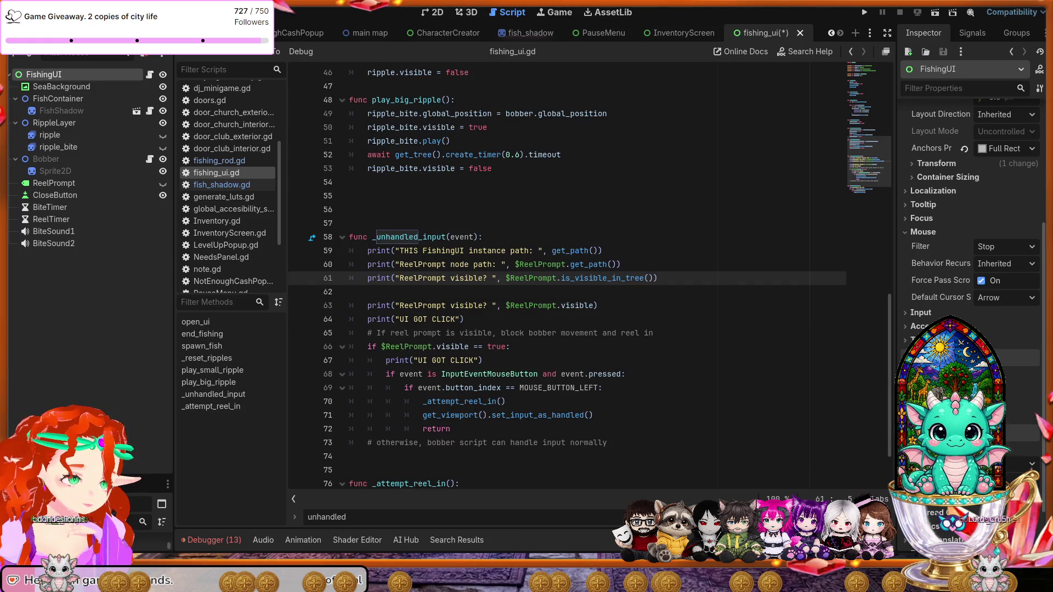
left_click_drag(464, 319, 368, 324)
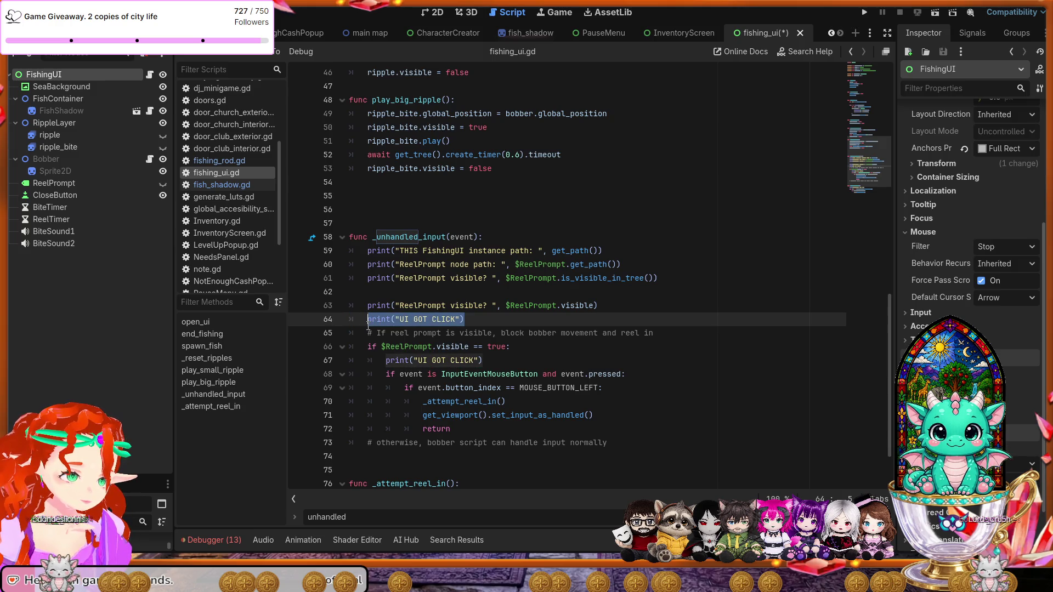
type("print(\"CLICK RECEIVED\")")
key("Return")
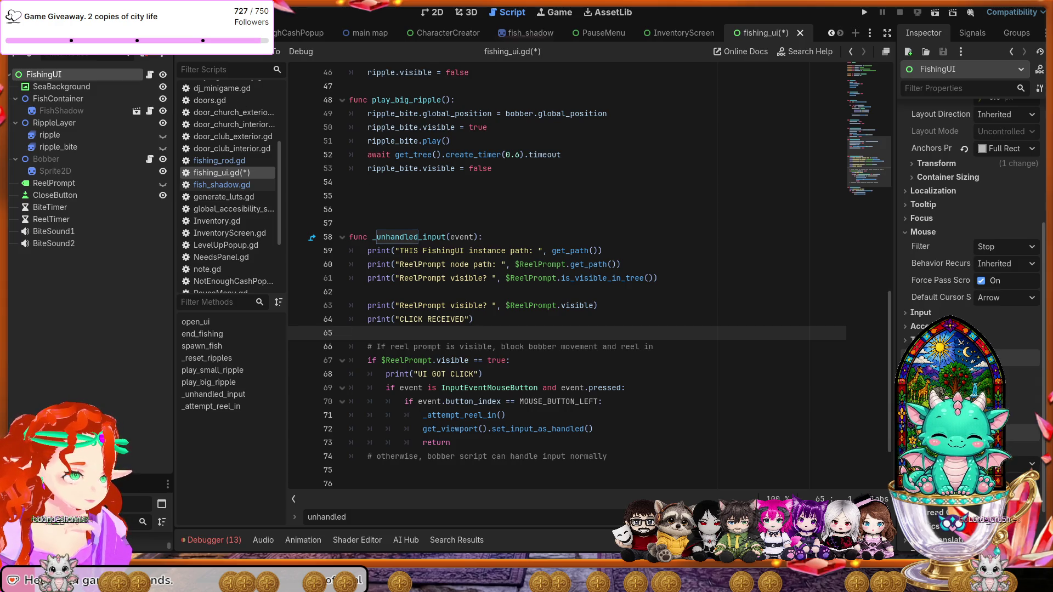
key("ctrl+s")
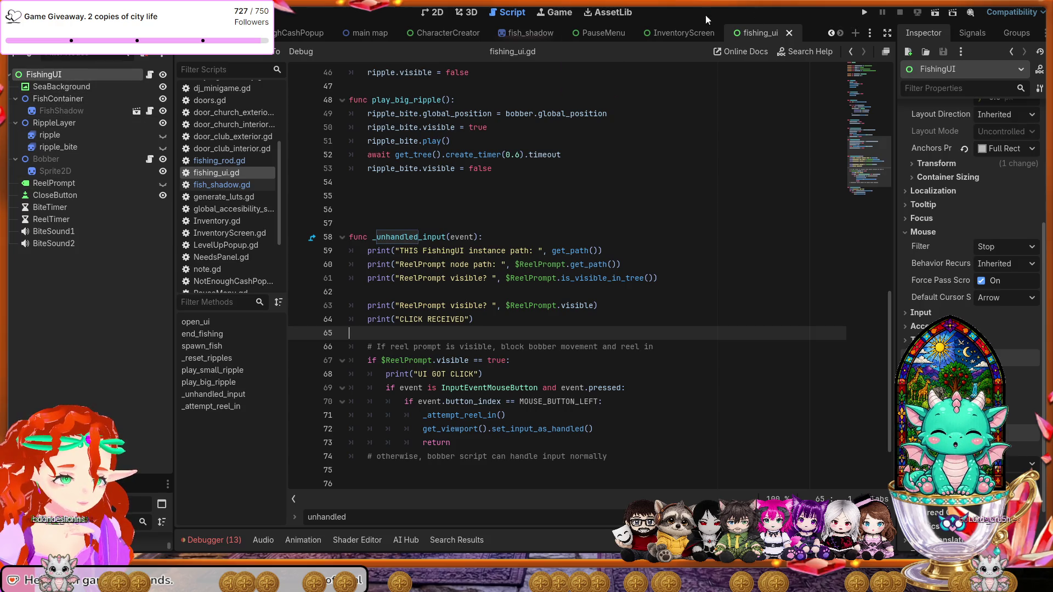
left_click(864, 14)
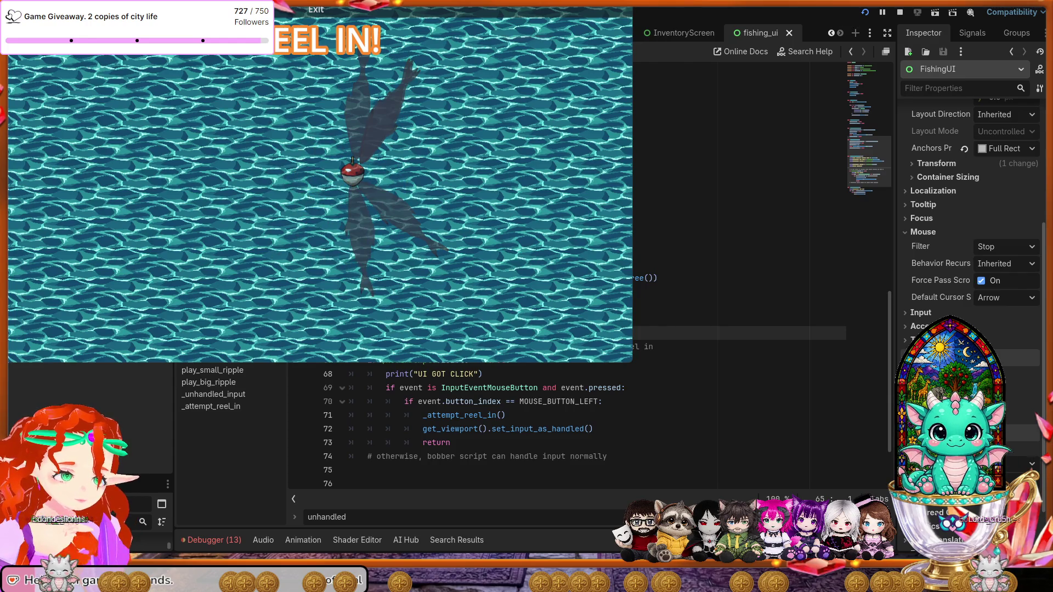
Step: Stop the test run with F8 and return to fishing_ui.gd near line 60
key("F8")
left_click(583, 264)
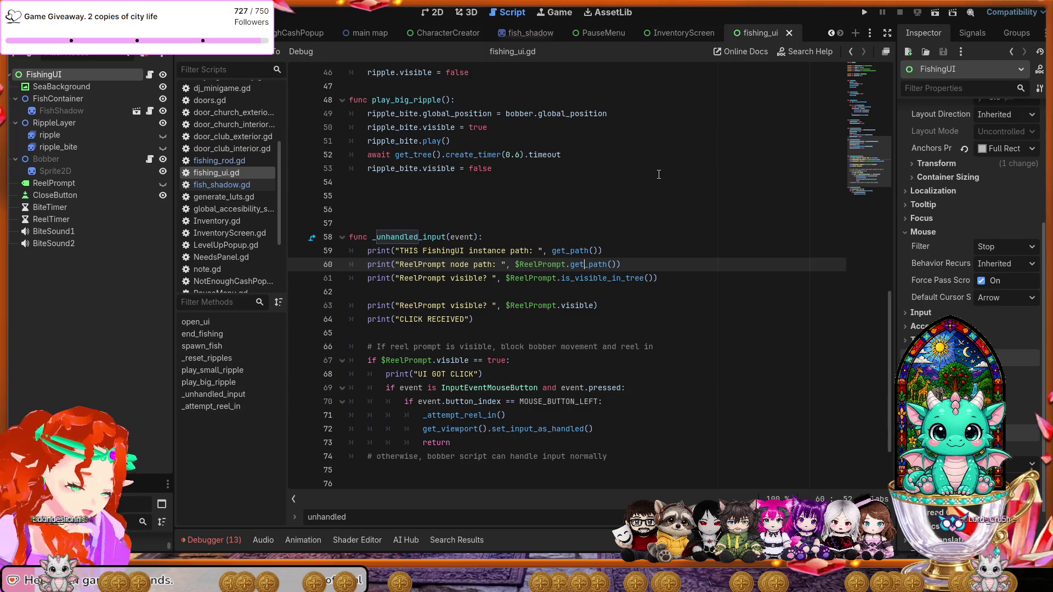
Step: Look over the unchanged fishing_ui.gd with the caret on line 54, then rerun the project to test clicks
key("ctrl+a")
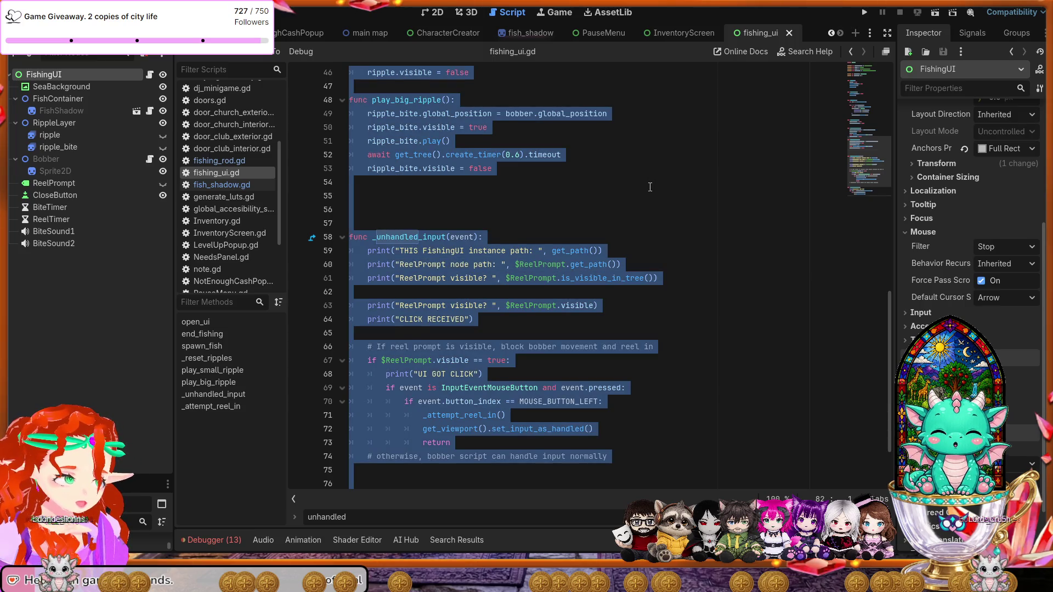
left_click(650, 187)
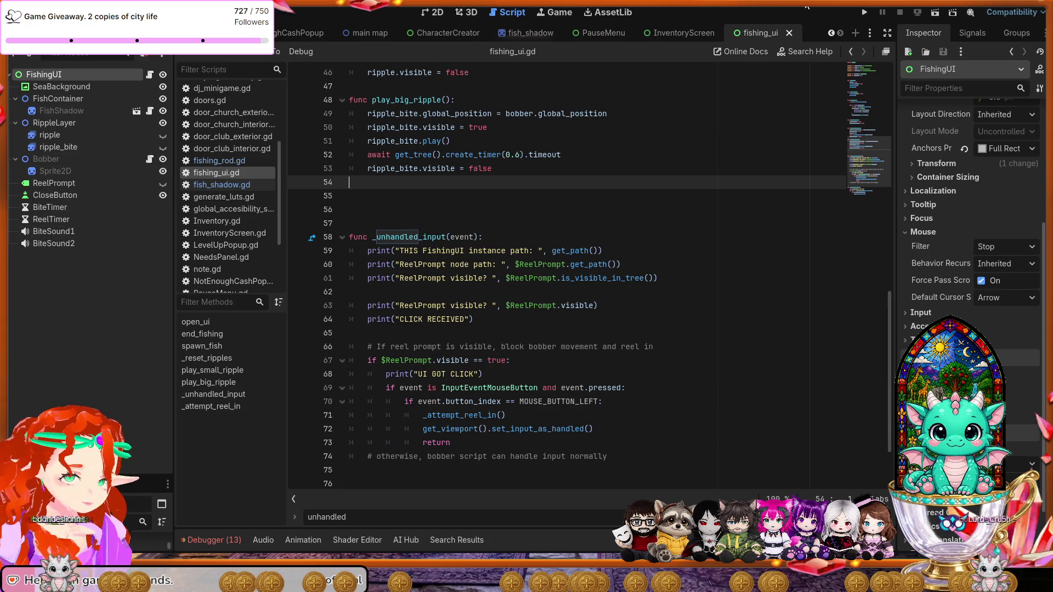
left_click(867, 11)
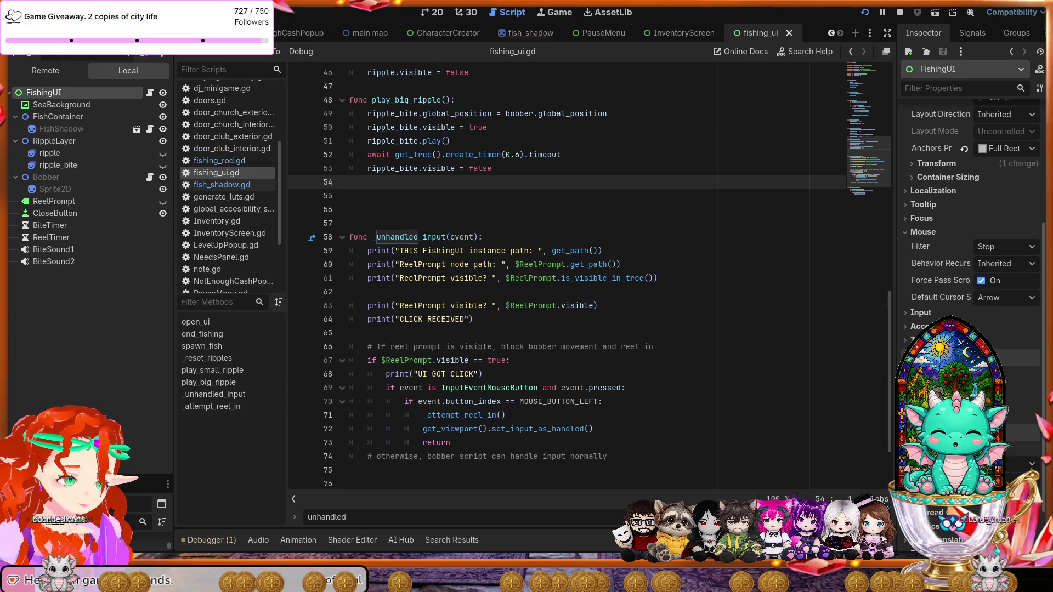